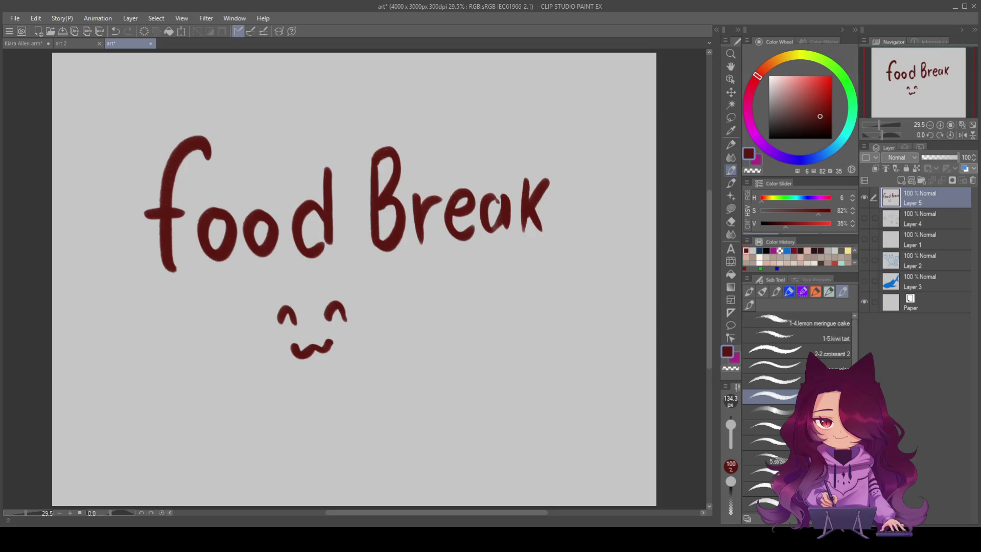
Hide Layer 5 with the food Break lettering and add a new empty raster layer.
{"action": "left_click", "coordinate": [501, 280]}
{"action": "left_click", "coordinate": [864, 198]}
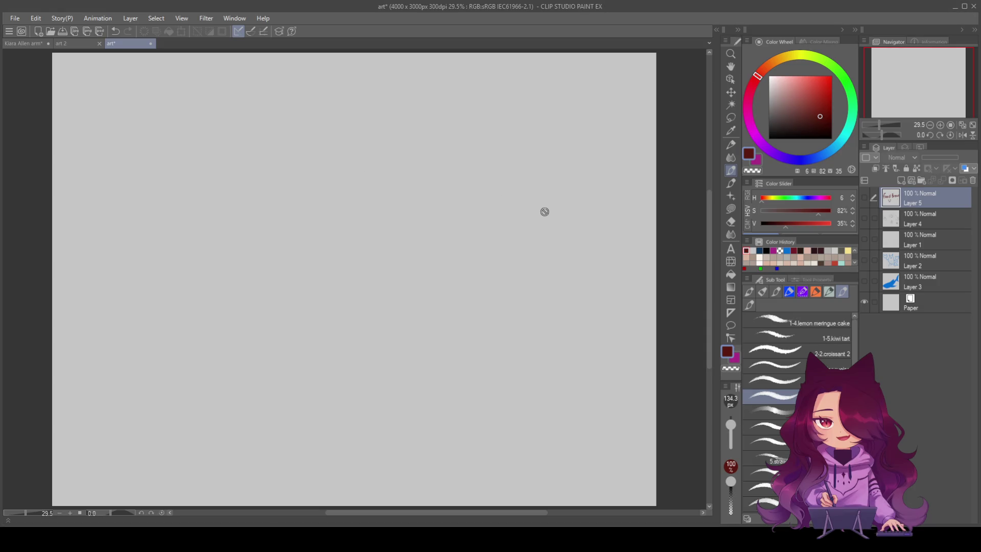
{"action": "left_click", "coordinate": [902, 181]}
Show and clear the food Break lettering on Layer 5, then shrink the brush to 13.1 px.
{"action": "left_click", "coordinate": [865, 198]}
{"action": "left_click", "coordinate": [864, 218]}
{"action": "left_click", "coordinate": [896, 223]}
{"action": "key", "text": "Delete"}
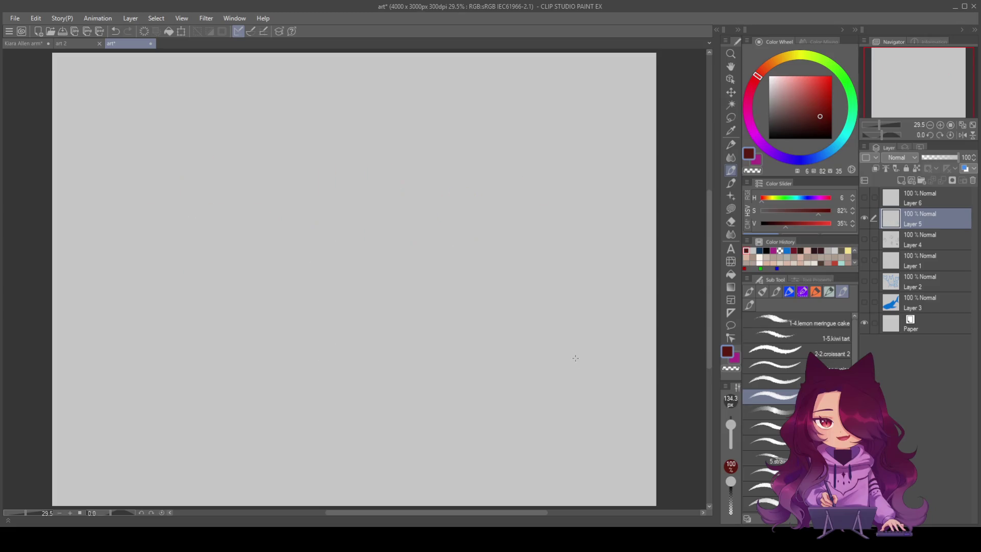
{"action": "left_click_drag", "start_coordinate": [731, 425], "coordinate": [732, 432]}
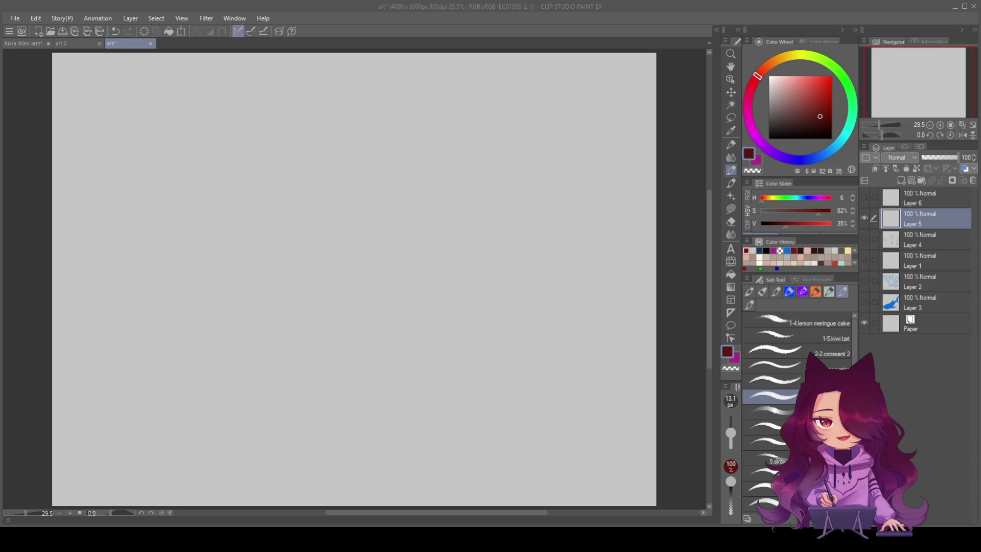
Sketch the head circle, left face edge, chin, jawline and ear in dark red.
{"action": "left_click_drag", "start_coordinate": [436, 144], "coordinate": [451, 194]}
{"action": "left_click_drag", "start_coordinate": [381, 156], "coordinate": [442, 154]}
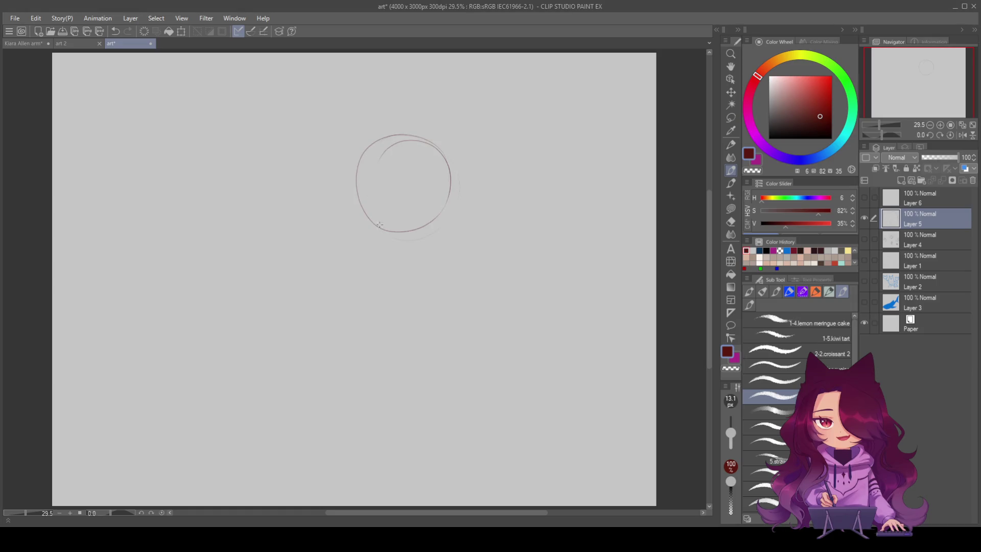
{"action": "left_click_drag", "start_coordinate": [374, 173], "coordinate": [381, 259]}
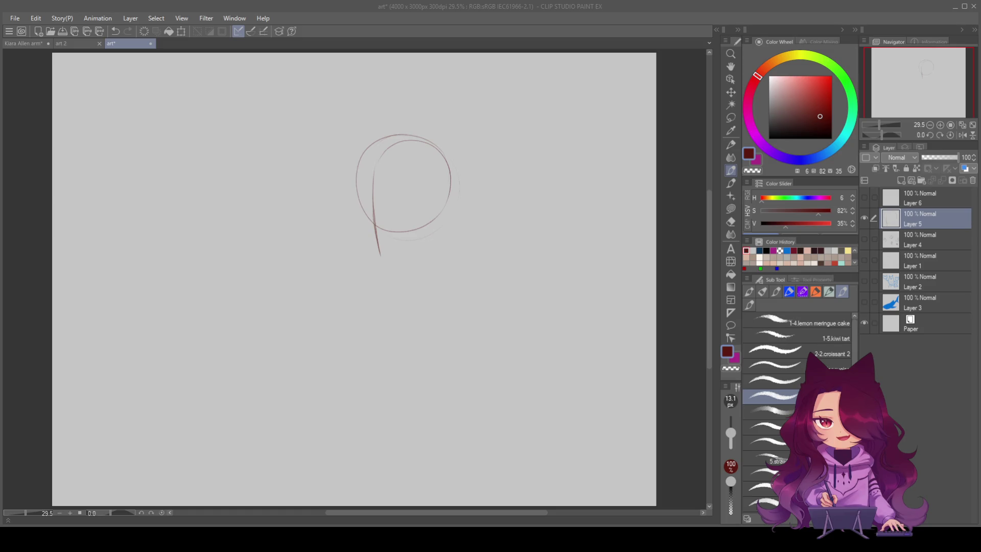
{"action": "scroll", "coordinate": [427, 328], "scroll_direction": "up", "scroll_amount": 3}
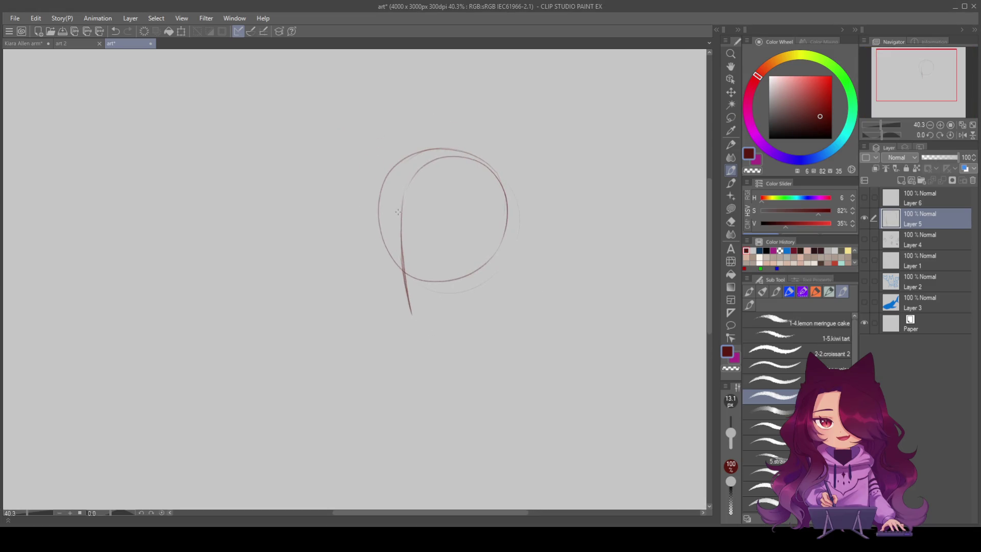
{"action": "mouse_move", "coordinate": [379, 216]}
{"action": "left_mouse_down"}
{"action": "mouse_move", "coordinate": [387, 281]}
{"action": "mouse_move", "coordinate": [411, 315]}
{"action": "left_mouse_up"}
{"action": "left_click_drag", "start_coordinate": [387, 280], "coordinate": [420, 314]}
{"action": "left_click_drag", "start_coordinate": [465, 287], "coordinate": [420, 316]}
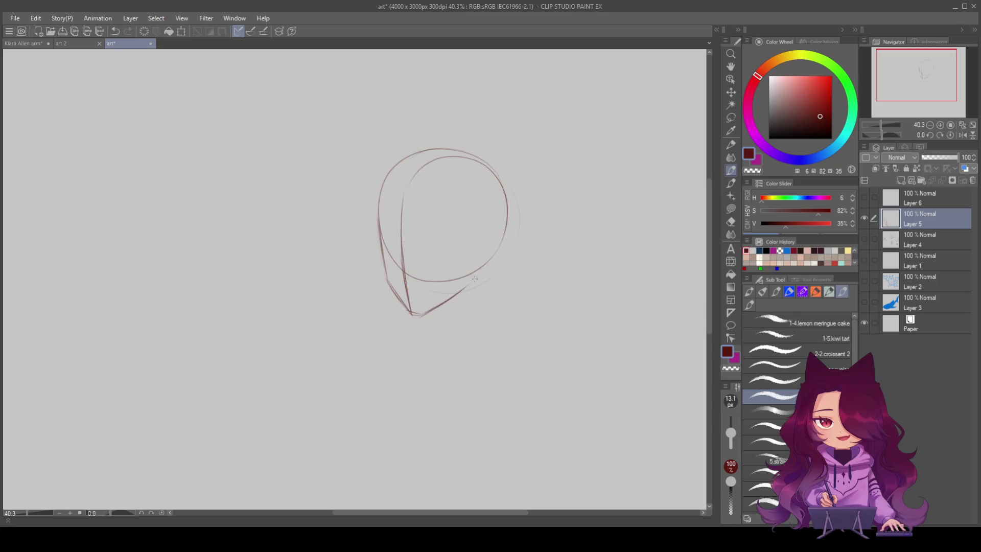
{"action": "left_click_drag", "start_coordinate": [480, 267], "coordinate": [471, 281]}
{"action": "mouse_move", "coordinate": [485, 241]}
{"action": "left_mouse_down"}
{"action": "mouse_move", "coordinate": [499, 260]}
{"action": "mouse_move", "coordinate": [477, 268]}
{"action": "mouse_move", "coordinate": [498, 258]}
{"action": "left_mouse_up"}
{"action": "key", "text": "ctrl+z"}
{"action": "key", "text": "ctrl+z"}
{"action": "key", "text": "ctrl+z"}
{"action": "key", "text": "ctrl+z"}
{"action": "mouse_move", "coordinate": [484, 240]}
{"action": "left_mouse_down"}
{"action": "mouse_move", "coordinate": [498, 233]}
{"action": "mouse_move", "coordinate": [505, 251]}
{"action": "mouse_move", "coordinate": [486, 268]}
{"action": "left_mouse_up"}
Add a short neck mark under the chin and a line sweeping right toward the shoulder.
{"action": "left_click_drag", "start_coordinate": [438, 366], "coordinate": [436, 312]}
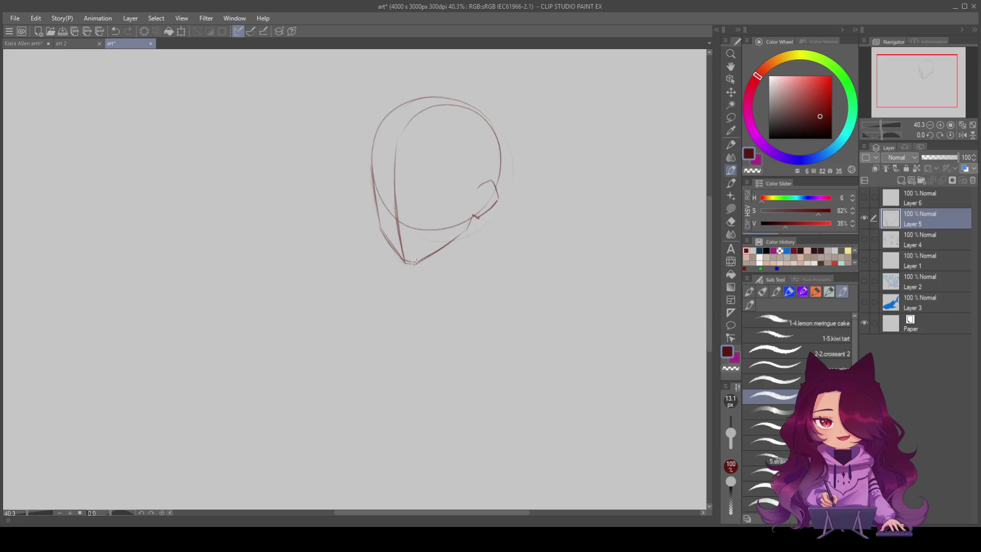
{"action": "mouse_move", "coordinate": [422, 274]}
{"action": "left_mouse_down"}
{"action": "mouse_move", "coordinate": [419, 265]}
{"action": "mouse_move", "coordinate": [419, 280]}
{"action": "left_mouse_up"}
{"action": "key", "text": "ctrl+z"}
{"action": "key", "text": "ctrl+z"}
{"action": "mouse_move", "coordinate": [473, 225]}
{"action": "left_mouse_down"}
{"action": "mouse_move", "coordinate": [493, 217]}
{"action": "mouse_move", "coordinate": [529, 228]}
{"action": "left_mouse_up"}
Rough in first shoulder lines and neck strokes from the jaw, undoing misfires.
{"action": "left_click_drag", "start_coordinate": [534, 253], "coordinate": [515, 278]}
{"action": "mouse_move", "coordinate": [369, 211]}
{"action": "left_mouse_down"}
{"action": "mouse_move", "coordinate": [355, 215]}
{"action": "mouse_move", "coordinate": [322, 260]}
{"action": "left_mouse_up"}
{"action": "mouse_move", "coordinate": [353, 215]}
{"action": "left_mouse_down"}
{"action": "mouse_move", "coordinate": [323, 261]}
{"action": "mouse_move", "coordinate": [341, 281]}
{"action": "mouse_move", "coordinate": [473, 288]}
{"action": "left_mouse_up"}
{"action": "left_click_drag", "start_coordinate": [404, 294], "coordinate": [505, 287]}
{"action": "key", "text": "ctrl+z"}
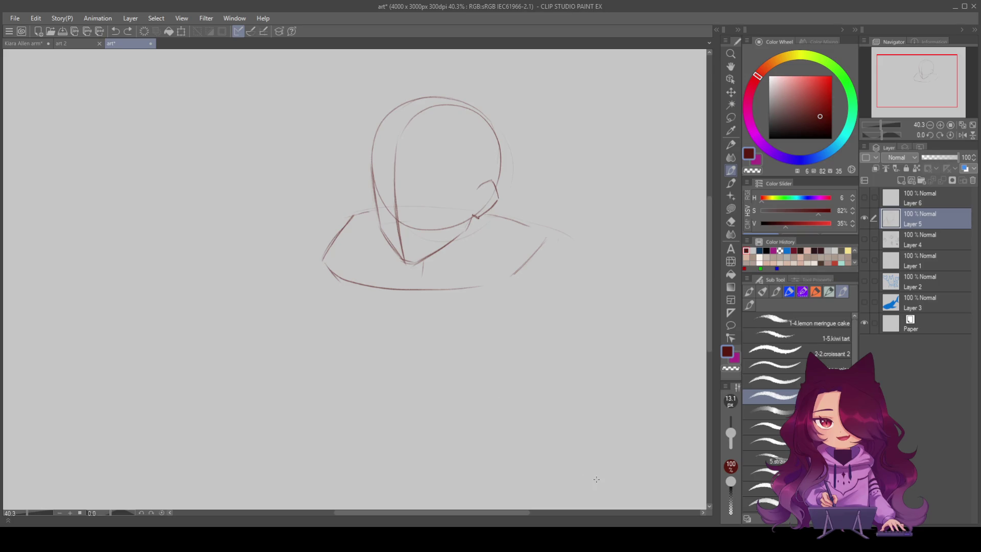
{"action": "left_click_drag", "start_coordinate": [420, 261], "coordinate": [427, 274]}
{"action": "mouse_move", "coordinate": [472, 216]}
{"action": "left_mouse_down"}
{"action": "mouse_move", "coordinate": [478, 231]}
{"action": "mouse_move", "coordinate": [522, 244]}
{"action": "mouse_move", "coordinate": [543, 271]}
{"action": "left_mouse_up"}
{"action": "mouse_move", "coordinate": [384, 241]}
{"action": "left_mouse_down"}
{"action": "mouse_move", "coordinate": [345, 261]}
{"action": "mouse_move", "coordinate": [339, 281]}
{"action": "mouse_move", "coordinate": [468, 309]}
{"action": "mouse_move", "coordinate": [507, 305]}
{"action": "left_mouse_up"}
{"action": "left_click_drag", "start_coordinate": [517, 265], "coordinate": [497, 293]}
{"action": "left_click_drag", "start_coordinate": [532, 251], "coordinate": [489, 298]}
{"action": "key", "text": "ctrl+z"}
{"action": "key", "text": "ctrl+z"}
{"action": "key", "text": "ctrl+z"}
{"action": "key", "text": "ctrl+z"}
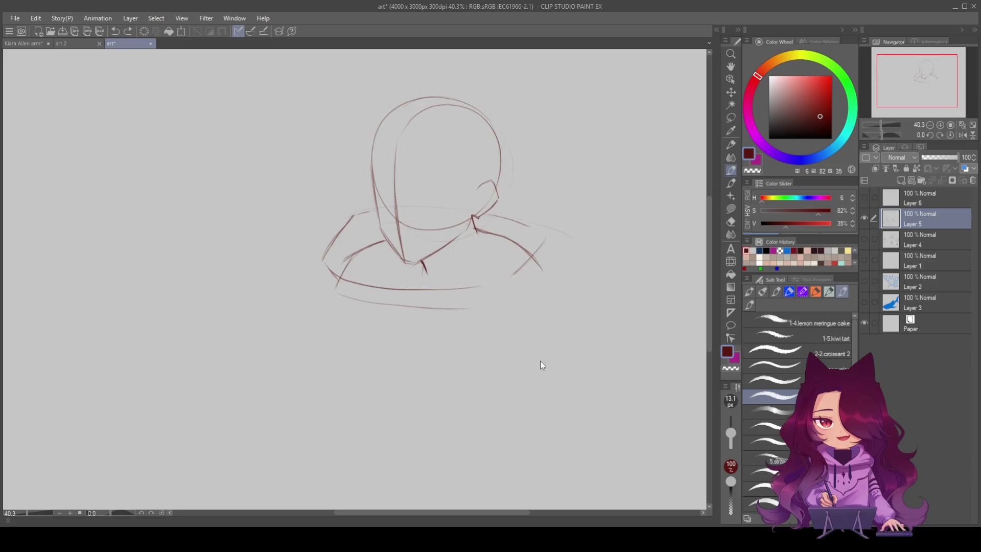
{"action": "key", "text": "ctrl+z"}
Try a collar line and torso sides, undo them, and redraw the neck and right shoulder.
{"action": "mouse_move", "coordinate": [351, 263]}
{"action": "left_mouse_down"}
{"action": "mouse_move", "coordinate": [435, 293]}
{"action": "mouse_move", "coordinate": [518, 280]}
{"action": "mouse_move", "coordinate": [535, 260]}
{"action": "left_mouse_up"}
{"action": "mouse_move", "coordinate": [494, 287]}
{"action": "left_mouse_down"}
{"action": "mouse_move", "coordinate": [537, 255]}
{"action": "mouse_move", "coordinate": [532, 350]}
{"action": "left_mouse_up"}
{"action": "left_click_drag", "start_coordinate": [536, 293], "coordinate": [527, 363]}
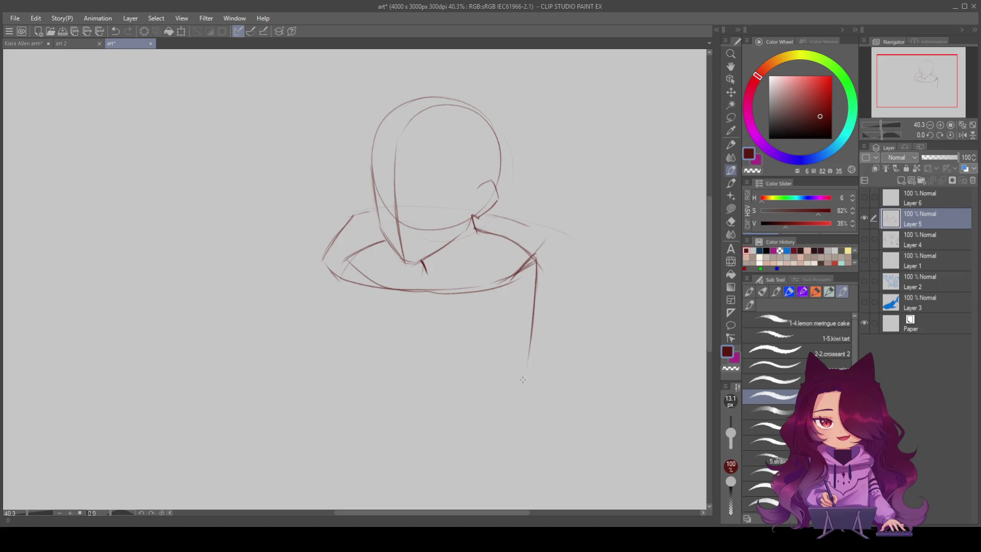
{"action": "mouse_move", "coordinate": [325, 268]}
{"action": "left_mouse_down"}
{"action": "mouse_move", "coordinate": [366, 336]}
{"action": "mouse_move", "coordinate": [377, 411]}
{"action": "left_mouse_up"}
{"action": "key", "text": "ctrl+z"}
{"action": "key", "text": "ctrl+z"}
{"action": "key", "text": "ctrl+z"}
{"action": "key", "text": "ctrl+z"}
{"action": "key", "text": "ctrl+z"}
{"action": "key", "text": "ctrl+z"}
{"action": "key", "text": "ctrl+z"}
{"action": "key", "text": "ctrl+z"}
{"action": "key", "text": "ctrl+z"}
{"action": "key", "text": "ctrl+z"}
{"action": "key", "text": "ctrl+z"}
{"action": "key", "text": "ctrl+z"}
{"action": "key", "text": "ctrl+z"}
{"action": "key", "text": "ctrl+z"}
{"action": "key", "text": "ctrl+z"}
{"action": "key", "text": "ctrl+z"}
{"action": "key", "text": "ctrl+z"}
{"action": "key", "text": "ctrl+z"}
{"action": "key", "text": "ctrl+z"}
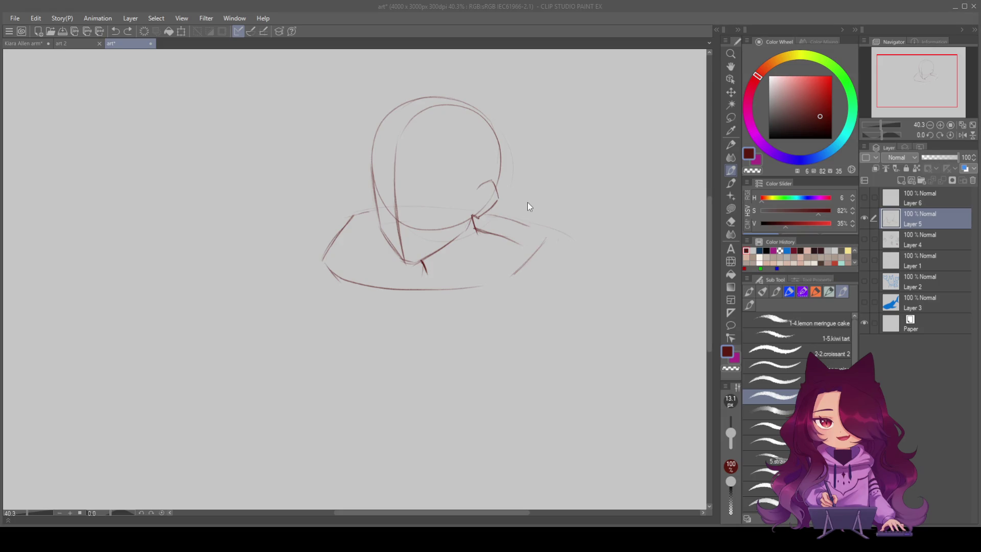
{"action": "key", "text": "ctrl+z"}
{"action": "key", "text": "ctrl+z"}
{"action": "key", "text": "ctrl+z"}
{"action": "key", "text": "ctrl+z"}
{"action": "key", "text": "ctrl+z"}
{"action": "key", "text": "ctrl+z"}
{"action": "key", "text": "ctrl+z"}
{"action": "key", "text": "ctrl+z"}
{"action": "left_click_drag", "start_coordinate": [418, 262], "coordinate": [428, 278]}
{"action": "left_click_drag", "start_coordinate": [471, 219], "coordinate": [484, 259]}
{"action": "left_click_drag", "start_coordinate": [426, 266], "coordinate": [366, 283]}
{"action": "key", "text": "ctrl+z"}
{"action": "mouse_move", "coordinate": [420, 263]}
{"action": "left_mouse_down"}
{"action": "mouse_move", "coordinate": [355, 280]}
{"action": "mouse_move", "coordinate": [334, 306]}
{"action": "mouse_move", "coordinate": [495, 307]}
{"action": "left_mouse_up"}
{"action": "key", "text": "ctrl+z"}
{"action": "left_click_drag", "start_coordinate": [483, 254], "coordinate": [534, 302]}
{"action": "key", "text": "ctrl+z"}
Draw both shoulder slopes, a chest line between them and a short centre line below.
{"action": "mouse_move", "coordinate": [479, 255]}
{"action": "left_mouse_down"}
{"action": "mouse_move", "coordinate": [533, 296]}
{"action": "mouse_move", "coordinate": [491, 322]}
{"action": "left_mouse_up"}
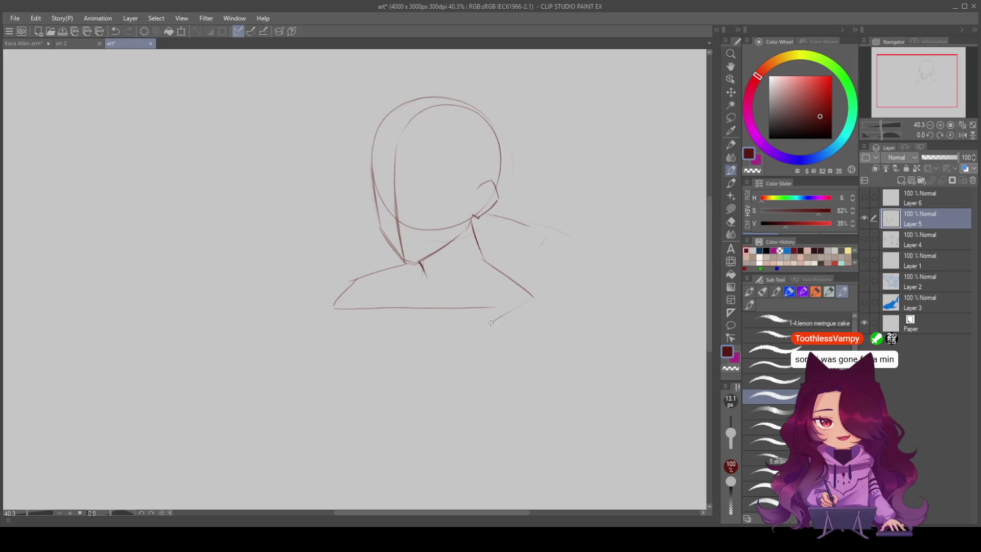
{"action": "left_click_drag", "start_coordinate": [336, 301], "coordinate": [504, 341]}
{"action": "key", "text": "ctrl+z"}
{"action": "key", "text": "ctrl+z"}
{"action": "left_click_drag", "start_coordinate": [389, 267], "coordinate": [324, 305]}
{"action": "left_click_drag", "start_coordinate": [535, 292], "coordinate": [488, 321]}
{"action": "left_click_drag", "start_coordinate": [335, 303], "coordinate": [477, 321]}
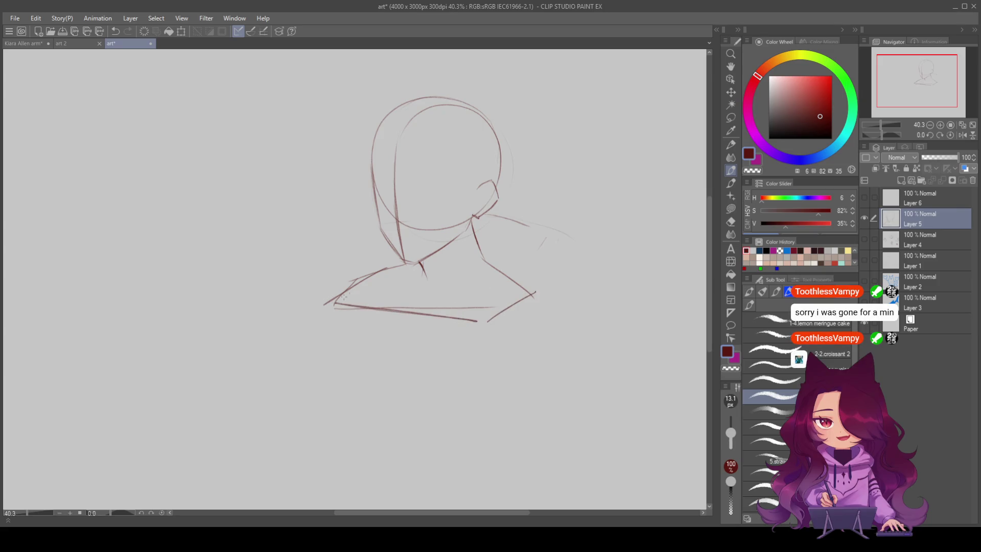
{"action": "mouse_move", "coordinate": [406, 351]}
{"action": "left_mouse_down"}
{"action": "mouse_move", "coordinate": [405, 324]}
{"action": "mouse_move", "coordinate": [406, 403]}
{"action": "left_mouse_up"}
{"action": "left_click_drag", "start_coordinate": [344, 302], "coordinate": [386, 269]}
Draw both torso sides, a centre line and a curved lower edge closing the box.
{"action": "left_click_drag", "start_coordinate": [338, 301], "coordinate": [365, 388]}
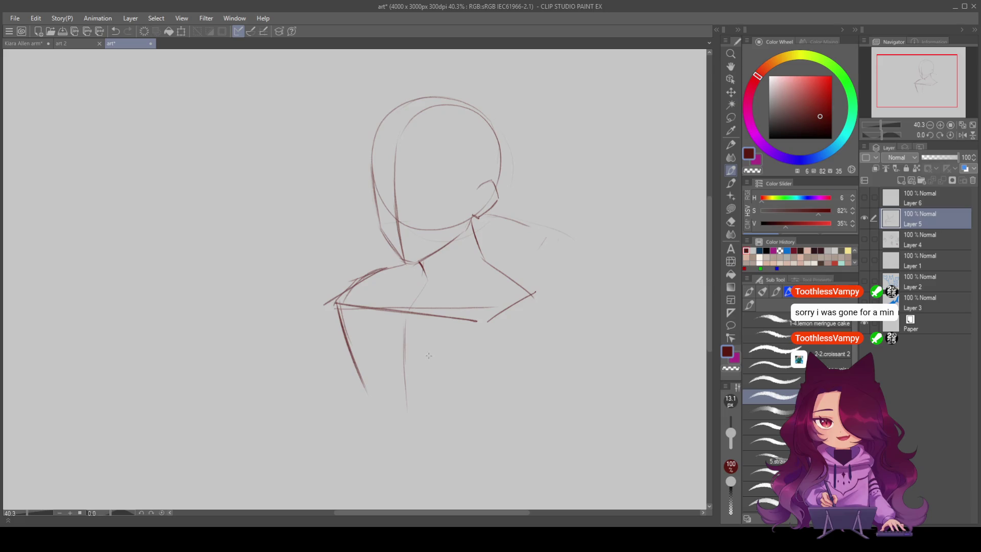
{"action": "left_click_drag", "start_coordinate": [532, 295], "coordinate": [506, 396]}
{"action": "left_click_drag", "start_coordinate": [528, 333], "coordinate": [508, 397]}
{"action": "mouse_move", "coordinate": [483, 332]}
{"action": "left_mouse_down"}
{"action": "mouse_move", "coordinate": [476, 417]}
{"action": "mouse_move", "coordinate": [514, 389]}
{"action": "left_mouse_up"}
{"action": "mouse_move", "coordinate": [390, 419]}
{"action": "left_mouse_down"}
{"action": "mouse_move", "coordinate": [407, 411]}
{"action": "mouse_move", "coordinate": [422, 427]}
{"action": "mouse_move", "coordinate": [468, 418]}
{"action": "left_mouse_up"}
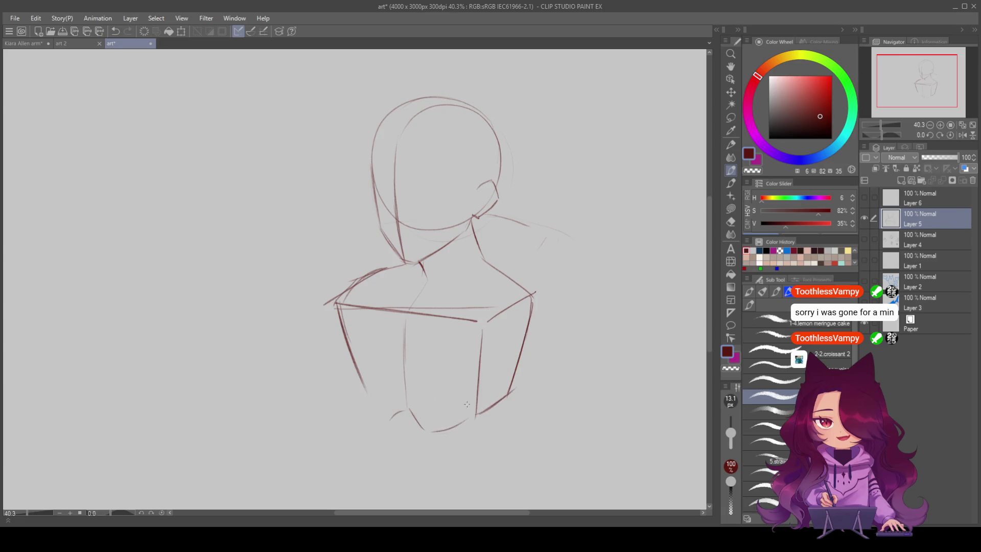
{"action": "mouse_move", "coordinate": [354, 363]}
{"action": "left_mouse_down"}
{"action": "mouse_move", "coordinate": [368, 409]}
{"action": "mouse_move", "coordinate": [391, 414]}
{"action": "left_mouse_up"}
{"action": "scroll", "coordinate": [474, 340], "scroll_direction": "down", "scroll_amount": 1}
{"action": "left_click_drag", "start_coordinate": [476, 384], "coordinate": [472, 438]}
{"action": "left_click_drag", "start_coordinate": [509, 359], "coordinate": [495, 428]}
{"action": "mouse_move", "coordinate": [502, 388]}
{"action": "left_mouse_down"}
{"action": "mouse_move", "coordinate": [496, 424]}
{"action": "mouse_move", "coordinate": [527, 420]}
{"action": "left_mouse_up"}
{"action": "key", "text": "ctrl+z"}
{"action": "key", "text": "ctrl+z"}
{"action": "mouse_move", "coordinate": [499, 388]}
{"action": "left_mouse_down"}
{"action": "mouse_move", "coordinate": [490, 450]}
{"action": "mouse_move", "coordinate": [526, 421]}
{"action": "mouse_move", "coordinate": [526, 374]}
{"action": "mouse_move", "coordinate": [516, 432]}
{"action": "left_mouse_up"}
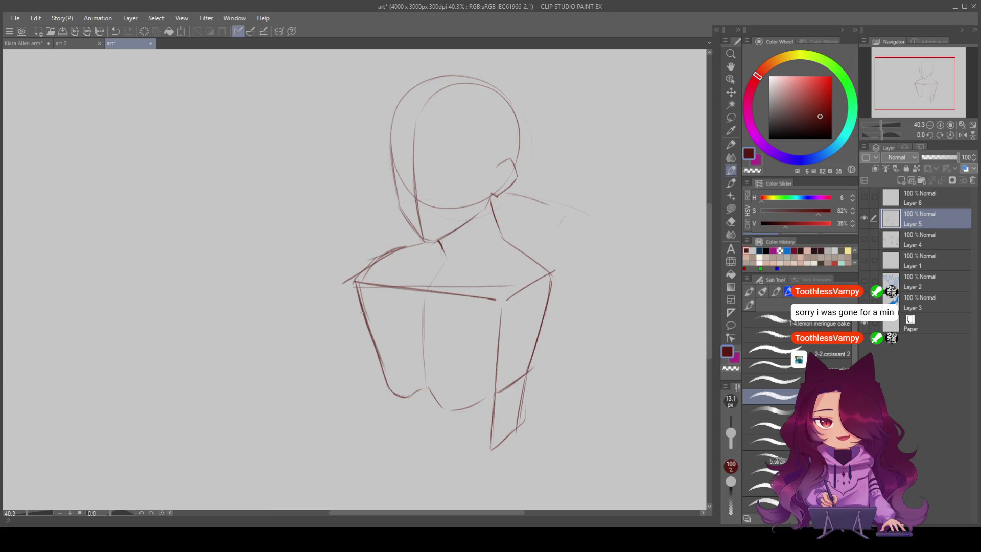
Redraw the left arm line down from the shoulder and start a round right shoulder joint.
{"action": "left_click_drag", "start_coordinate": [363, 313], "coordinate": [370, 323]}
{"action": "left_click_drag", "start_coordinate": [372, 269], "coordinate": [413, 293]}
{"action": "key", "text": "ctrl+z"}
{"action": "left_click_drag", "start_coordinate": [375, 272], "coordinate": [370, 339]}
{"action": "left_click_drag", "start_coordinate": [369, 292], "coordinate": [379, 370]}
{"action": "left_click_drag", "start_coordinate": [371, 319], "coordinate": [384, 385]}
{"action": "left_click_drag", "start_coordinate": [372, 342], "coordinate": [396, 441]}
{"action": "left_click_drag", "start_coordinate": [384, 387], "coordinate": [398, 451]}
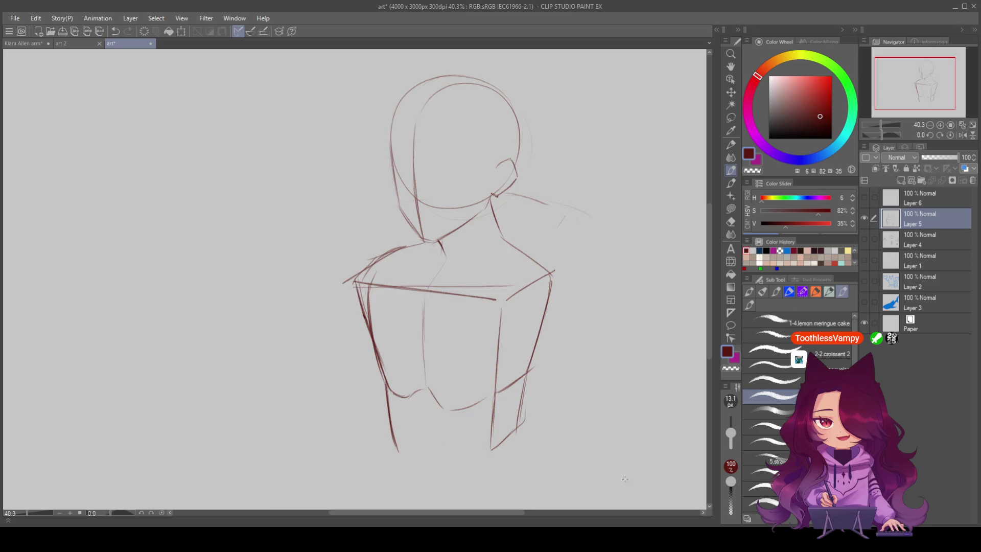
{"action": "left_click_drag", "start_coordinate": [530, 309], "coordinate": [578, 352]}
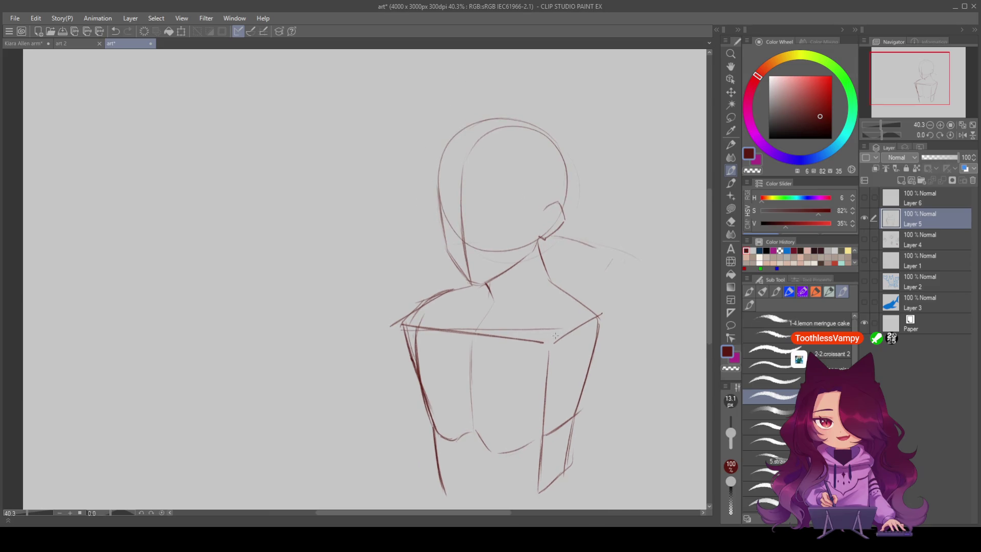
{"action": "mouse_move", "coordinate": [595, 313]}
{"action": "left_mouse_down"}
{"action": "mouse_move", "coordinate": [603, 335]}
{"action": "mouse_move", "coordinate": [561, 363]}
{"action": "mouse_move", "coordinate": [568, 373]}
{"action": "mouse_move", "coordinate": [599, 358]}
{"action": "mouse_move", "coordinate": [587, 323]}
{"action": "mouse_move", "coordinate": [565, 370]}
{"action": "mouse_move", "coordinate": [591, 344]}
{"action": "left_mouse_up"}
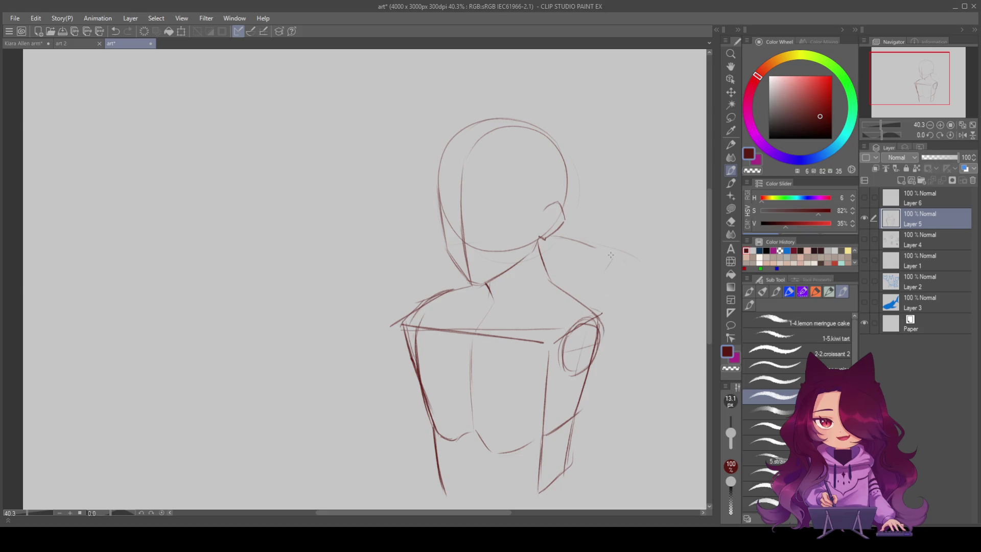
Flip the view horizontally, then redraw the shoulder line and start the hand at the neck.
{"action": "key", "text": "h"}
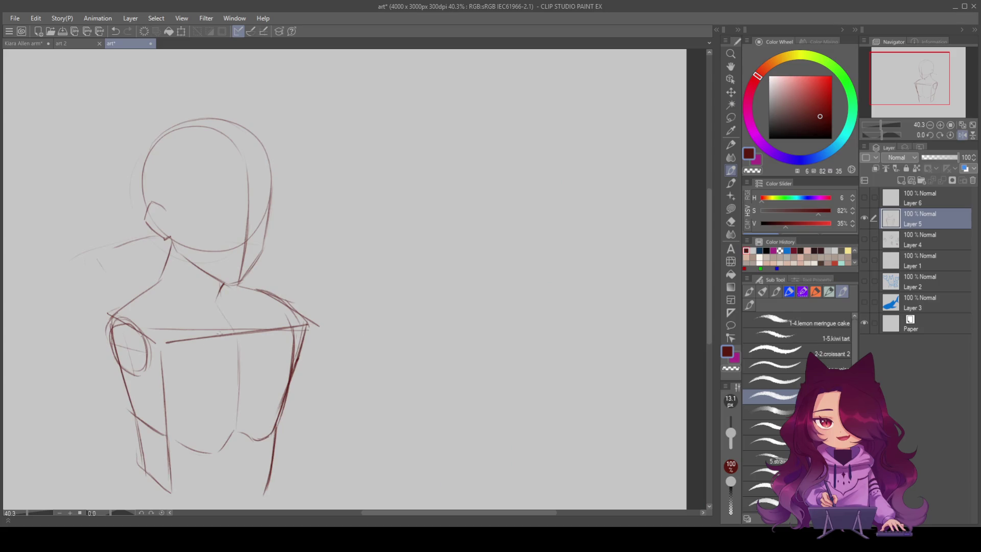
{"action": "left_click_drag", "start_coordinate": [200, 330], "coordinate": [229, 300]}
{"action": "mouse_move", "coordinate": [219, 283]}
{"action": "left_mouse_down"}
{"action": "mouse_move", "coordinate": [220, 301]}
{"action": "mouse_move", "coordinate": [229, 299]}
{"action": "left_mouse_up"}
{"action": "mouse_move", "coordinate": [230, 300]}
{"action": "left_mouse_down"}
{"action": "mouse_move", "coordinate": [289, 279]}
{"action": "mouse_move", "coordinate": [265, 296]}
{"action": "left_mouse_up"}
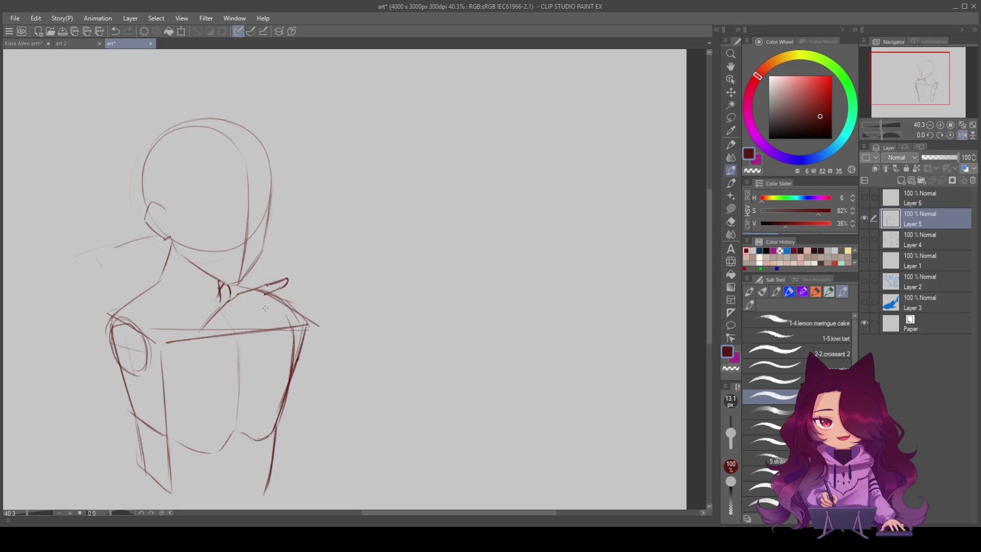
Sketch the first knuckle and several fingers gripping the shoulder.
{"action": "mouse_move", "coordinate": [264, 294]}
{"action": "left_mouse_down"}
{"action": "mouse_move", "coordinate": [254, 309]}
{"action": "mouse_move", "coordinate": [277, 292]}
{"action": "mouse_move", "coordinate": [284, 299]}
{"action": "mouse_move", "coordinate": [261, 302]}
{"action": "mouse_move", "coordinate": [294, 303]}
{"action": "left_mouse_up"}
{"action": "key", "text": "ctrl+z"}
{"action": "left_click_drag", "start_coordinate": [261, 296], "coordinate": [256, 302]}
{"action": "mouse_move", "coordinate": [274, 307]}
{"action": "left_mouse_down"}
{"action": "mouse_move", "coordinate": [261, 314]}
{"action": "mouse_move", "coordinate": [272, 317]}
{"action": "left_mouse_up"}
{"action": "mouse_move", "coordinate": [287, 312]}
{"action": "left_mouse_down"}
{"action": "mouse_move", "coordinate": [280, 317]}
{"action": "mouse_move", "coordinate": [296, 301]}
{"action": "left_mouse_up"}
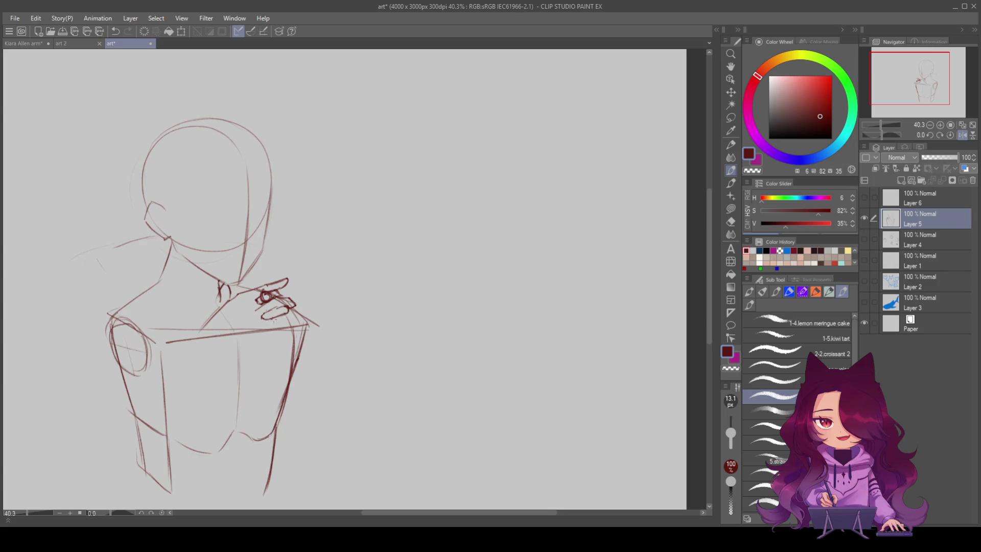
{"action": "mouse_move", "coordinate": [287, 320]}
{"action": "left_mouse_down"}
{"action": "mouse_move", "coordinate": [267, 334]}
{"action": "mouse_move", "coordinate": [293, 326]}
{"action": "left_mouse_up"}
Draw the hand's underside and outline its back curving down onto the chest.
{"action": "left_click_drag", "start_coordinate": [268, 333], "coordinate": [290, 345]}
{"action": "key", "text": "ctrl+z"}
{"action": "mouse_move", "coordinate": [267, 338]}
{"action": "left_mouse_down"}
{"action": "mouse_move", "coordinate": [292, 332]}
{"action": "mouse_move", "coordinate": [295, 340]}
{"action": "left_mouse_up"}
{"action": "left_click_drag", "start_coordinate": [266, 339], "coordinate": [228, 360]}
{"action": "key", "text": "ctrl+z"}
{"action": "key", "text": "ctrl+z"}
{"action": "left_click_drag", "start_coordinate": [266, 341], "coordinate": [228, 358]}
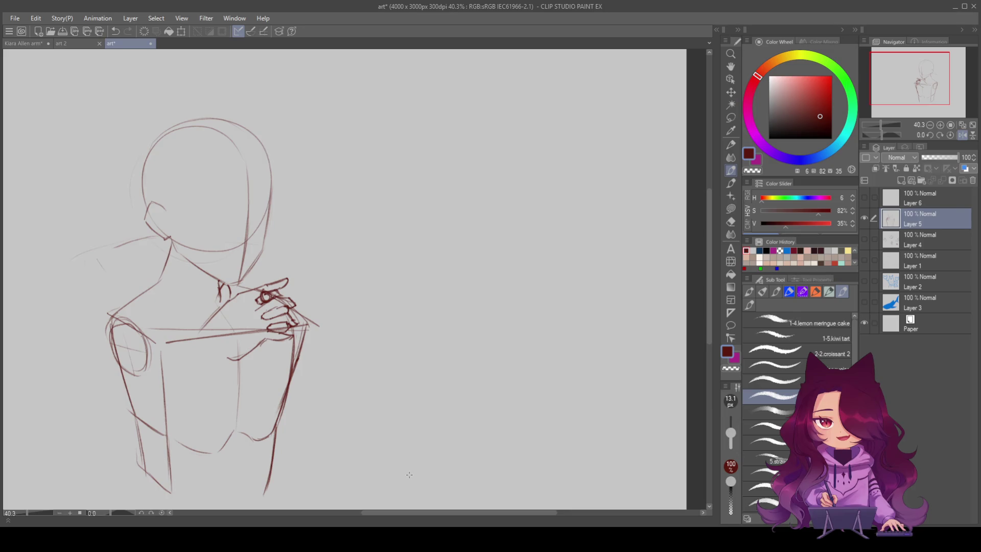
{"action": "left_click_drag", "start_coordinate": [225, 292], "coordinate": [232, 355]}
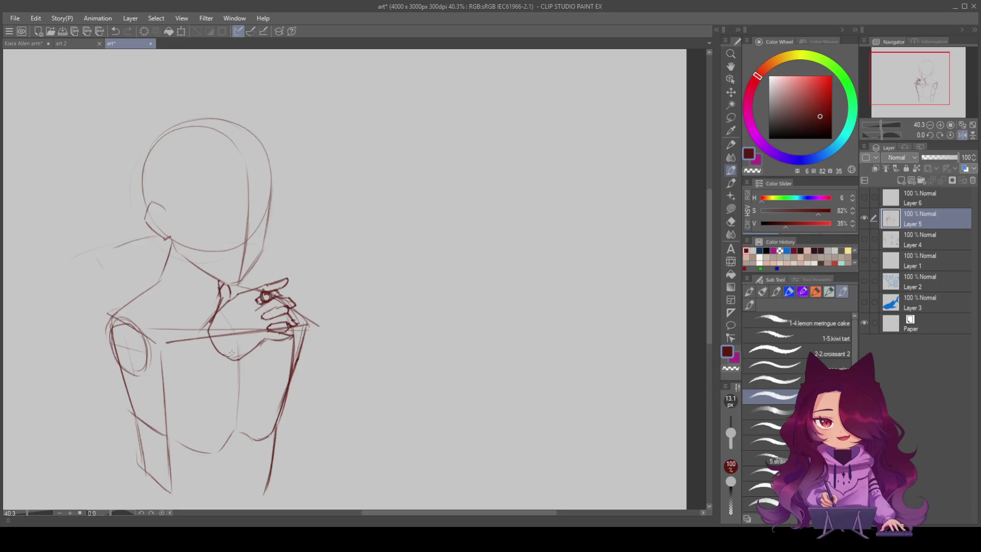